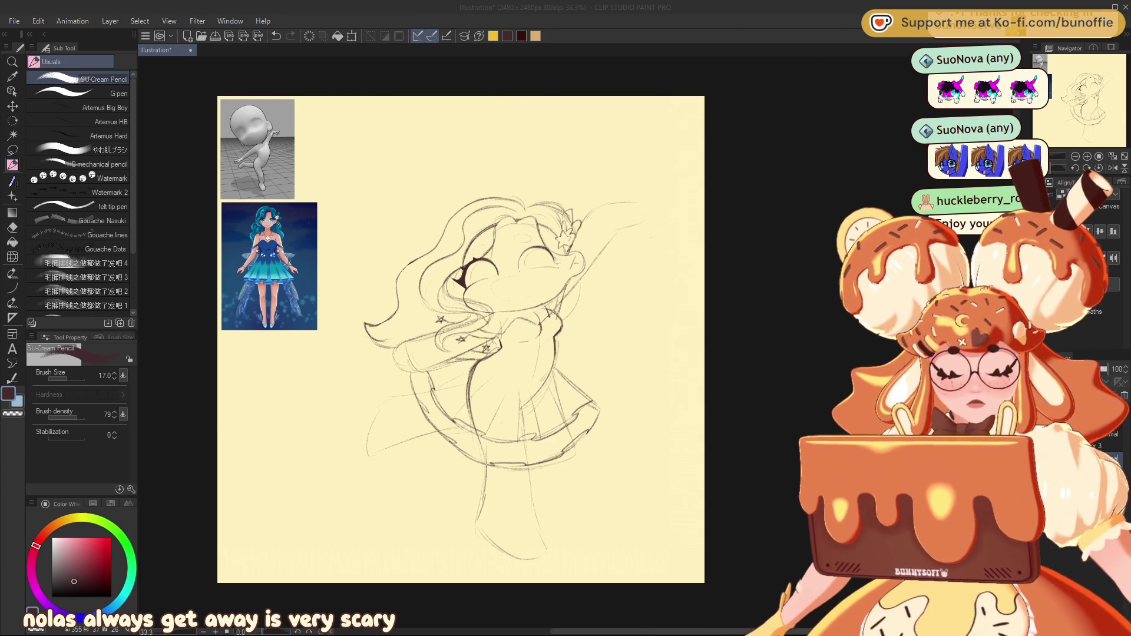
- Sketch the first wing curve to the left of the girl's hair
{"action": "left_click", "coordinate": [579, 225]}
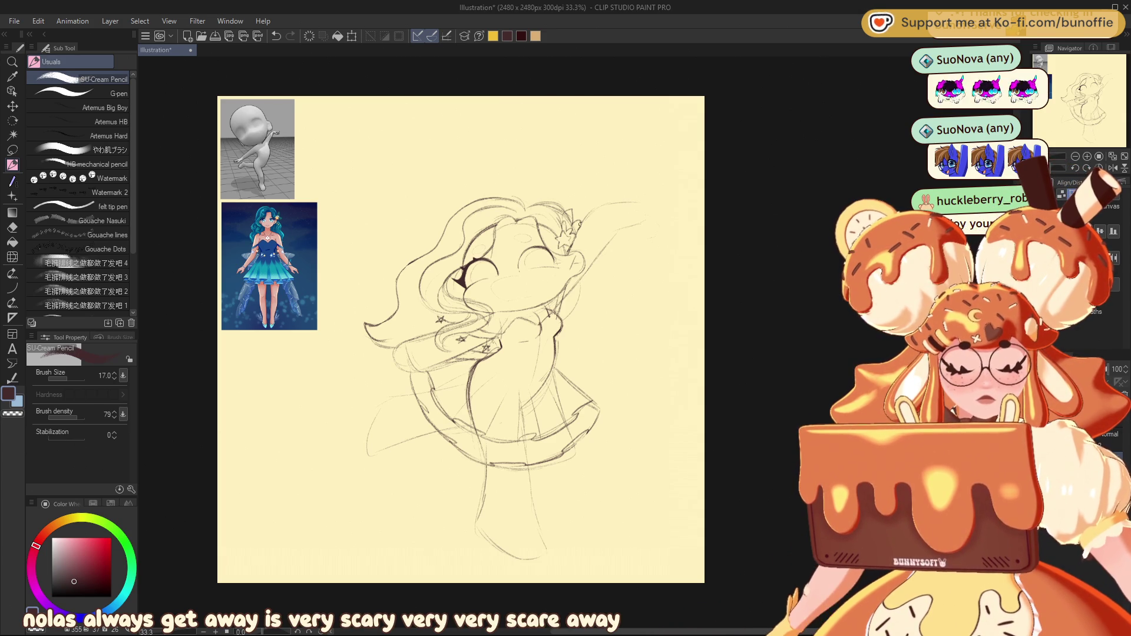
{"action": "left_click", "coordinate": [1087, 156]}
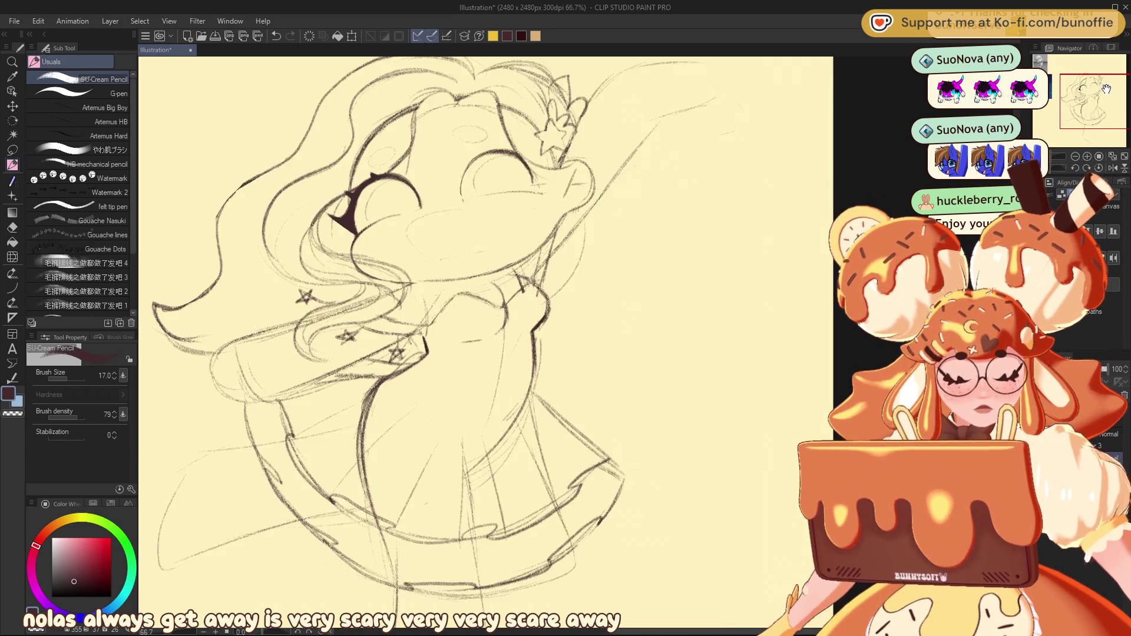
{"action": "left_click_drag", "start_coordinate": [1090, 94], "coordinate": [1076, 84]}
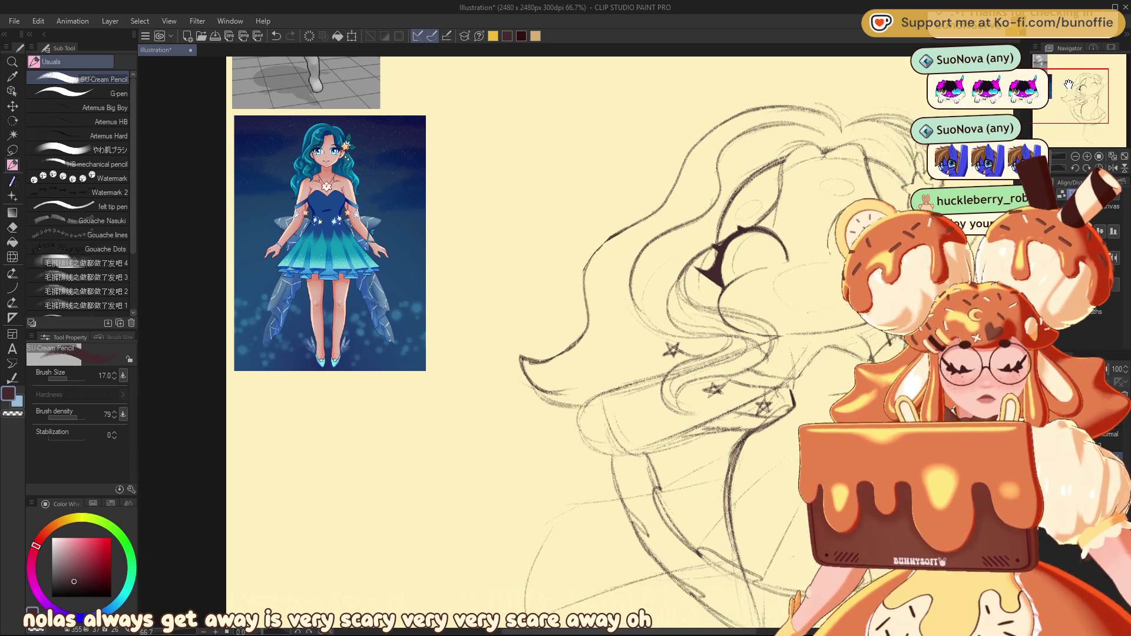
{"action": "left_click", "coordinate": [1075, 157]}
{"action": "left_click", "coordinate": [1075, 156]}
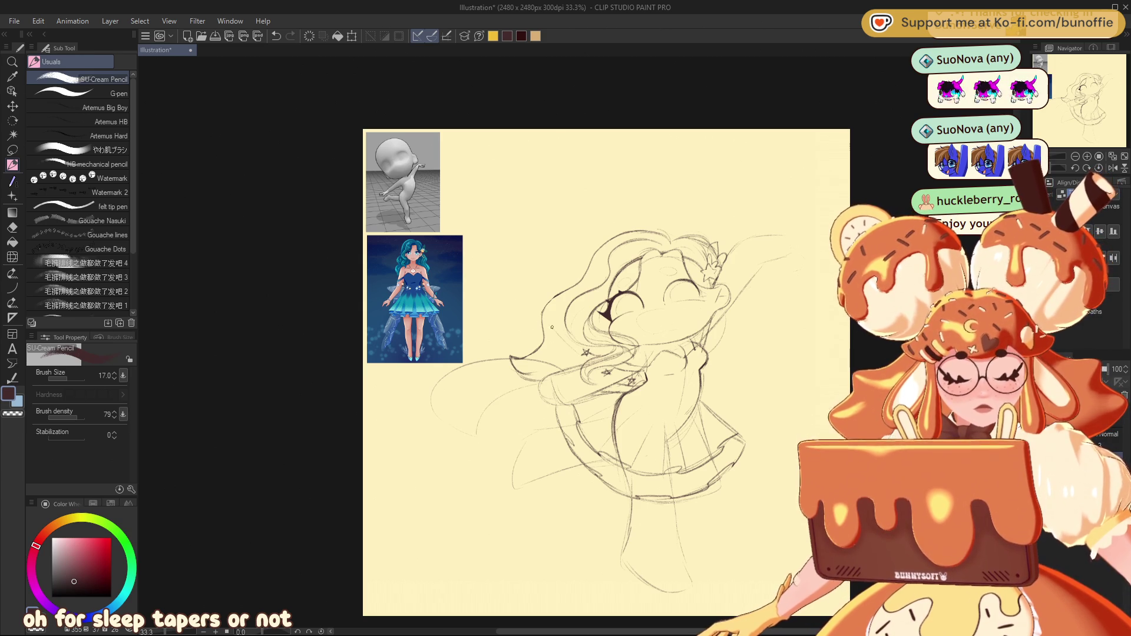
{"action": "left_click_drag", "start_coordinate": [545, 293], "coordinate": [533, 243]}
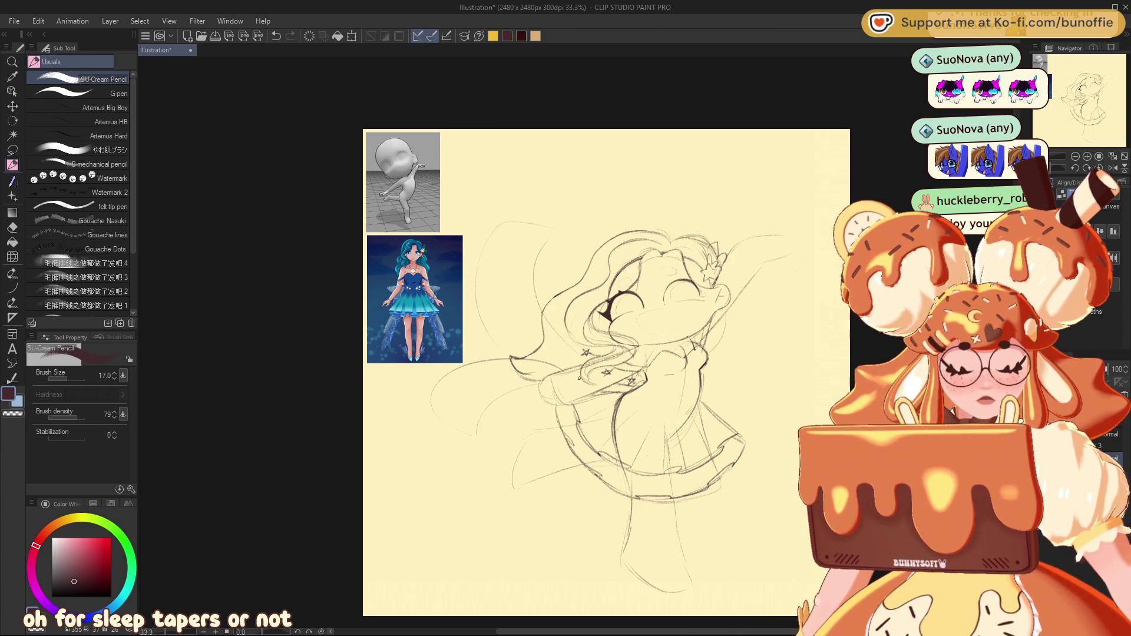
- Add a second faint wing outline on the left side of the figure
{"action": "left_click_drag", "start_coordinate": [1084, 102], "coordinate": [1111, 108]}
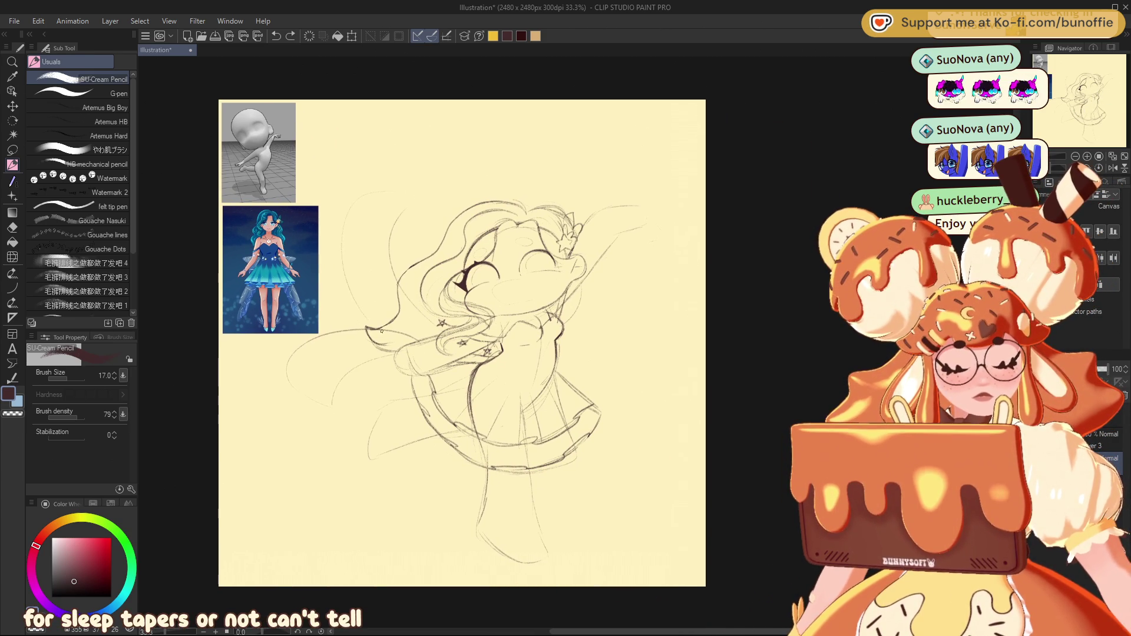
{"action": "left_click_drag", "start_coordinate": [382, 331], "coordinate": [421, 336]}
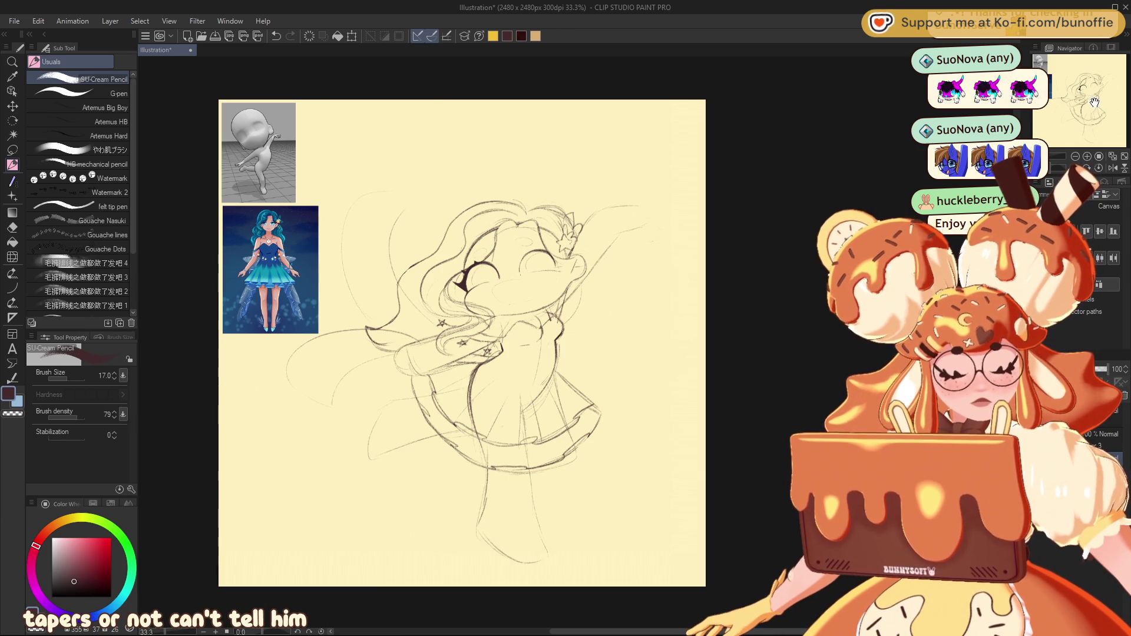
{"action": "left_click_drag", "start_coordinate": [1105, 145], "coordinate": [1078, 142]}
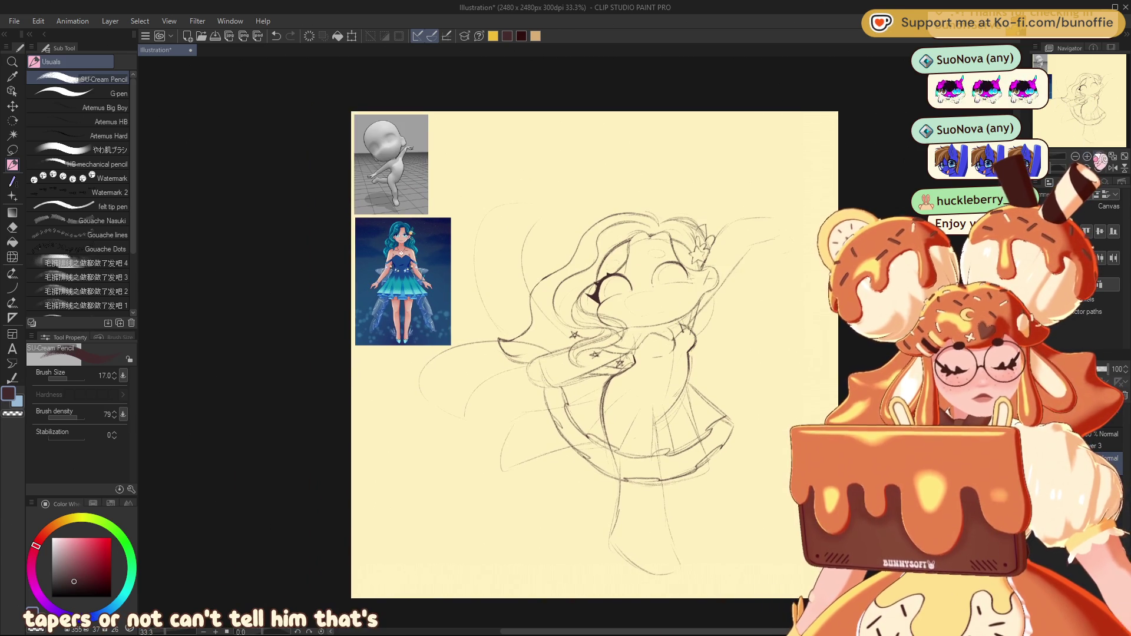
{"action": "scroll", "coordinate": [1079, 142], "scroll_direction": "up", "scroll_amount": 3}
{"action": "mouse_move", "coordinate": [1078, 143]}
{"action": "left_mouse_down"}
{"action": "mouse_move", "coordinate": [1054, 90]}
{"action": "mouse_move", "coordinate": [1099, 121]}
{"action": "left_mouse_up"}
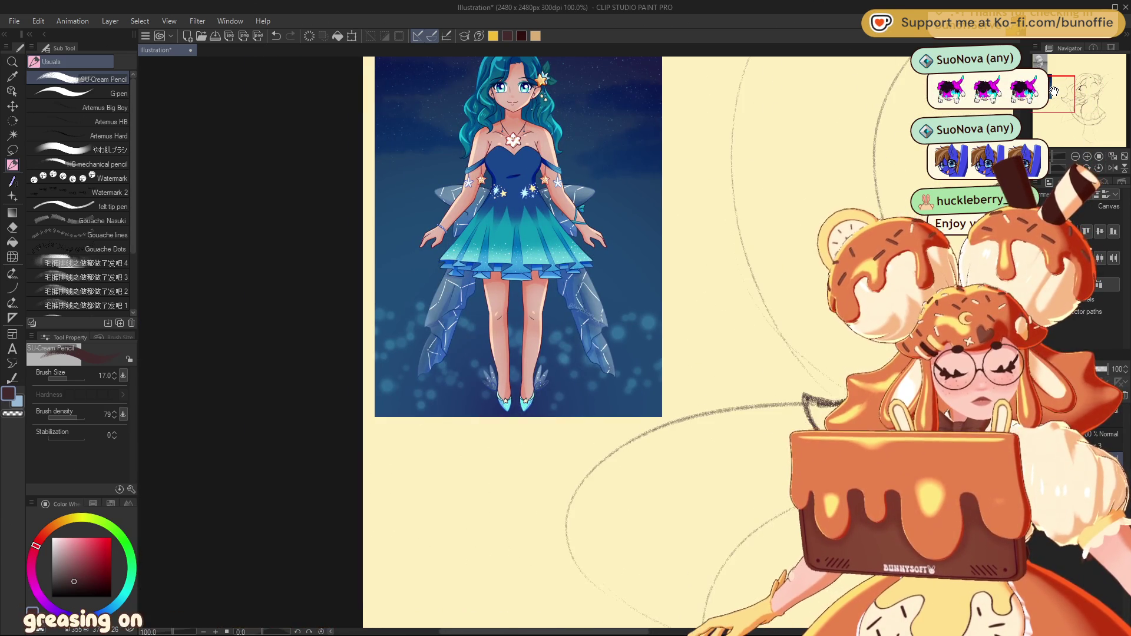
{"action": "scroll", "coordinate": [1098, 121], "scroll_direction": "up", "scroll_amount": 1}
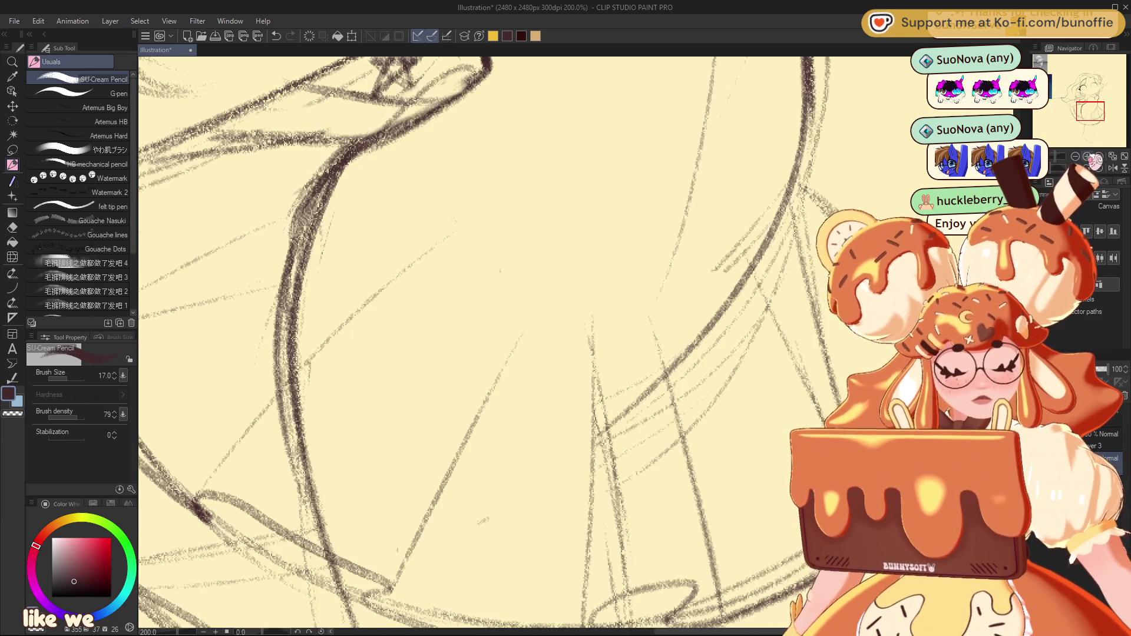
{"action": "scroll", "coordinate": [1098, 117], "scroll_direction": "down", "scroll_amount": 2}
{"action": "scroll", "coordinate": [1097, 116], "scroll_direction": "down", "scroll_amount": 1}
- Darken the foot outline and draw a small star on the shoe
{"action": "left_click_drag", "start_coordinate": [1097, 115], "coordinate": [1109, 119]}
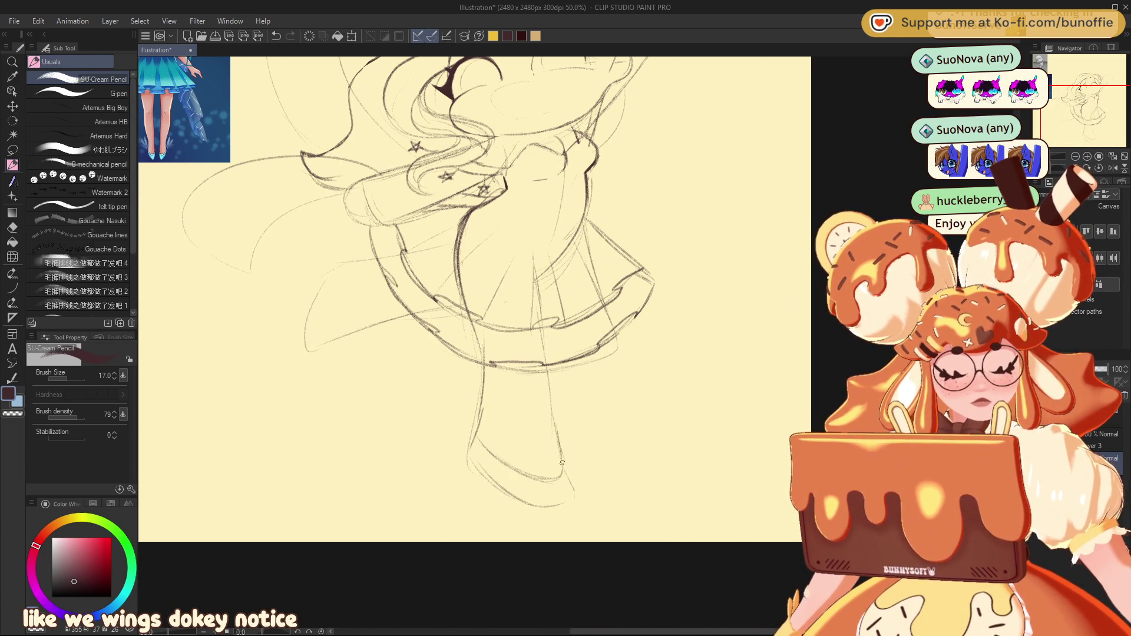
{"action": "mouse_move", "coordinate": [477, 438]}
{"action": "left_mouse_down"}
{"action": "mouse_move", "coordinate": [536, 508]}
{"action": "mouse_move", "coordinate": [572, 482]}
{"action": "left_mouse_up"}
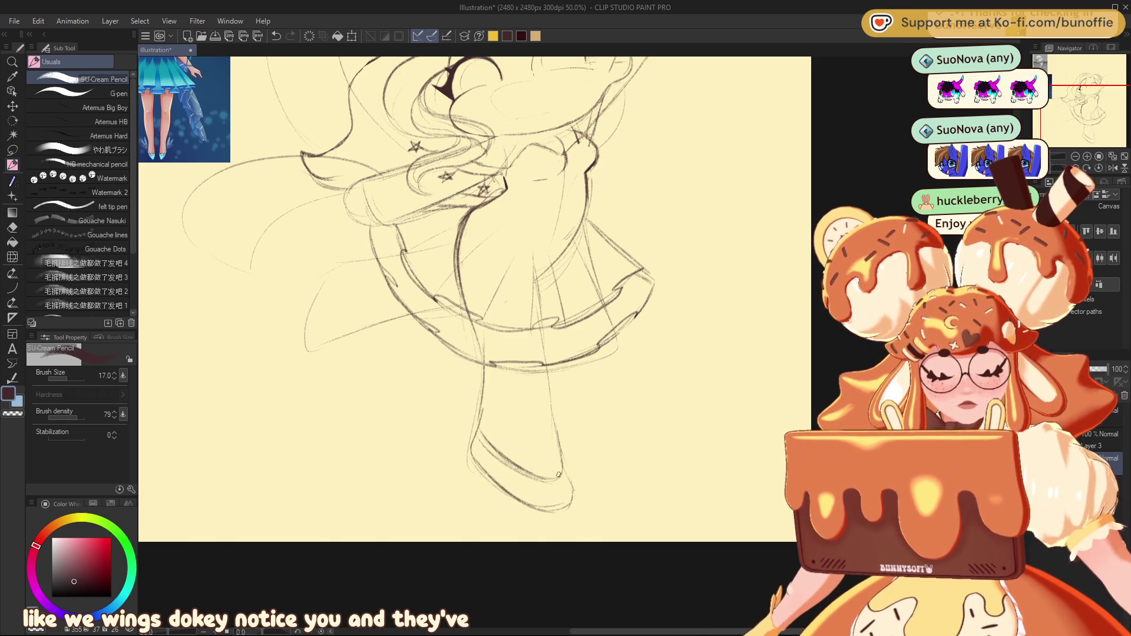
{"action": "mouse_move", "coordinate": [553, 478]}
{"action": "left_mouse_down"}
{"action": "mouse_move", "coordinate": [543, 481]}
{"action": "mouse_move", "coordinate": [548, 469]}
{"action": "left_mouse_up"}
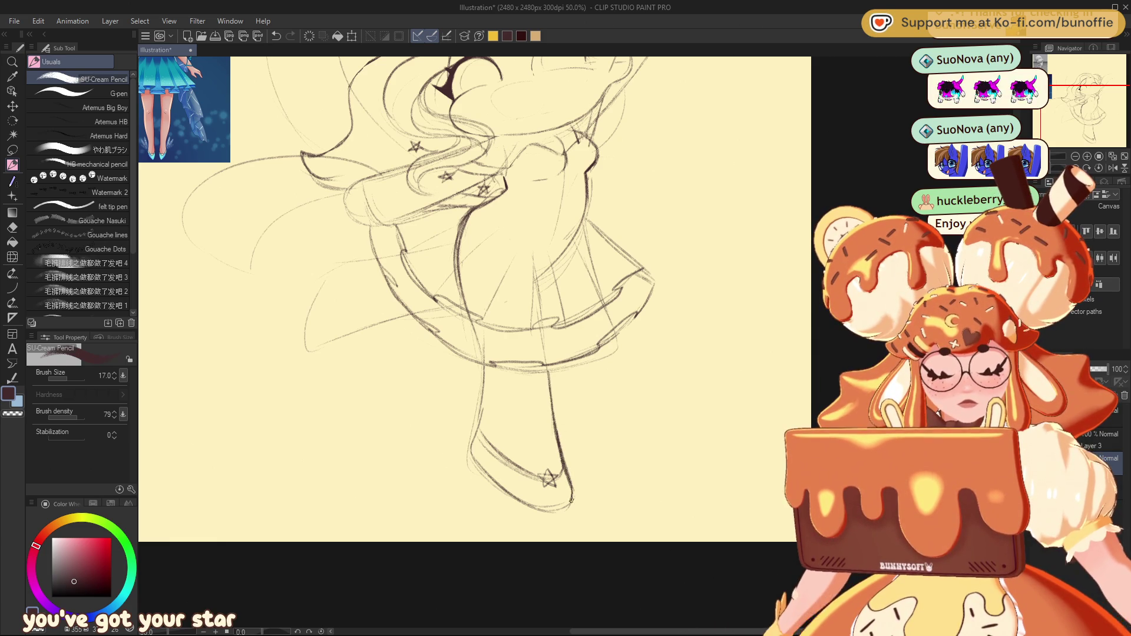
{"action": "left_click_drag", "start_coordinate": [1085, 100], "coordinate": [1070, 87]}
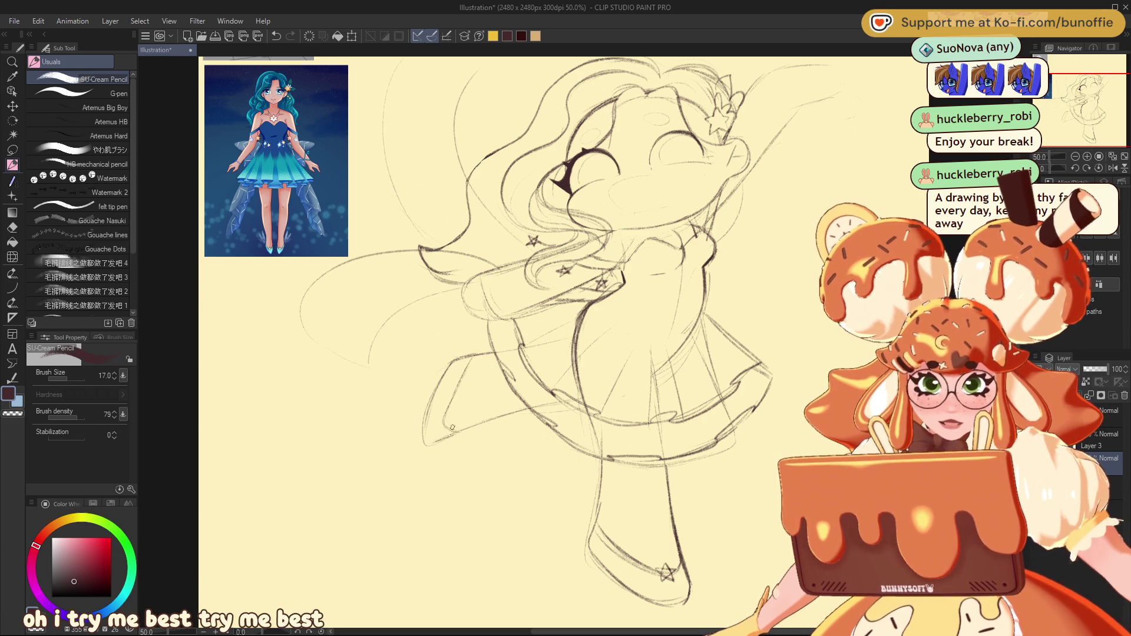
- Redraw the skirt's lower-left line, add fingers to the lowered hand and a curled ankle wing
{"action": "left_click_drag", "start_coordinate": [457, 389], "coordinate": [448, 428]}
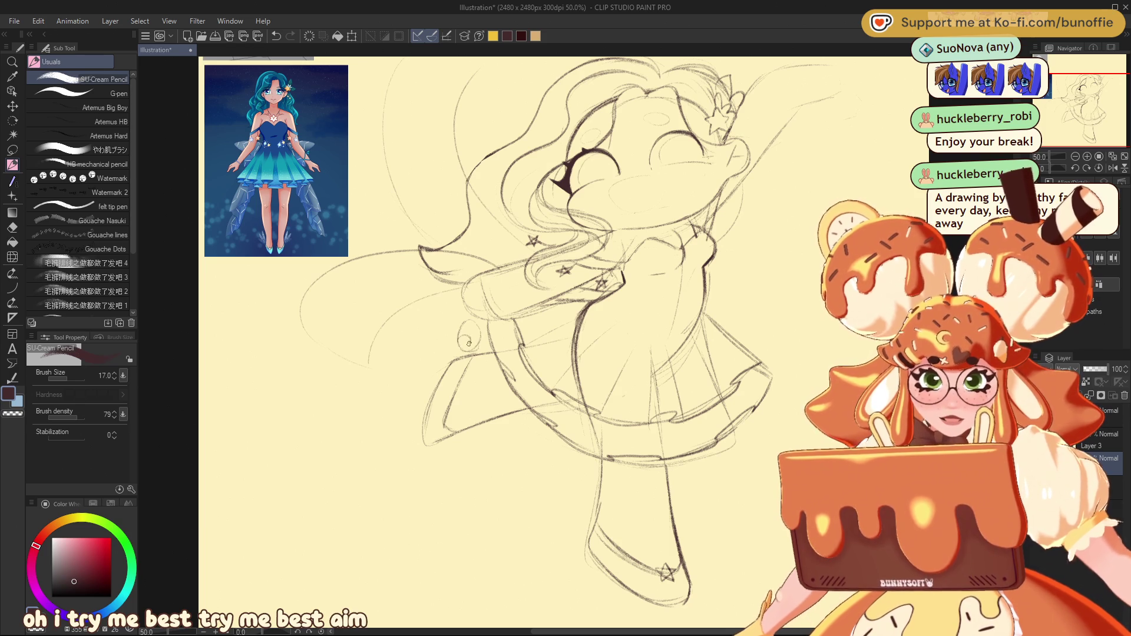
{"action": "left_click_drag", "start_coordinate": [465, 319], "coordinate": [474, 347]}
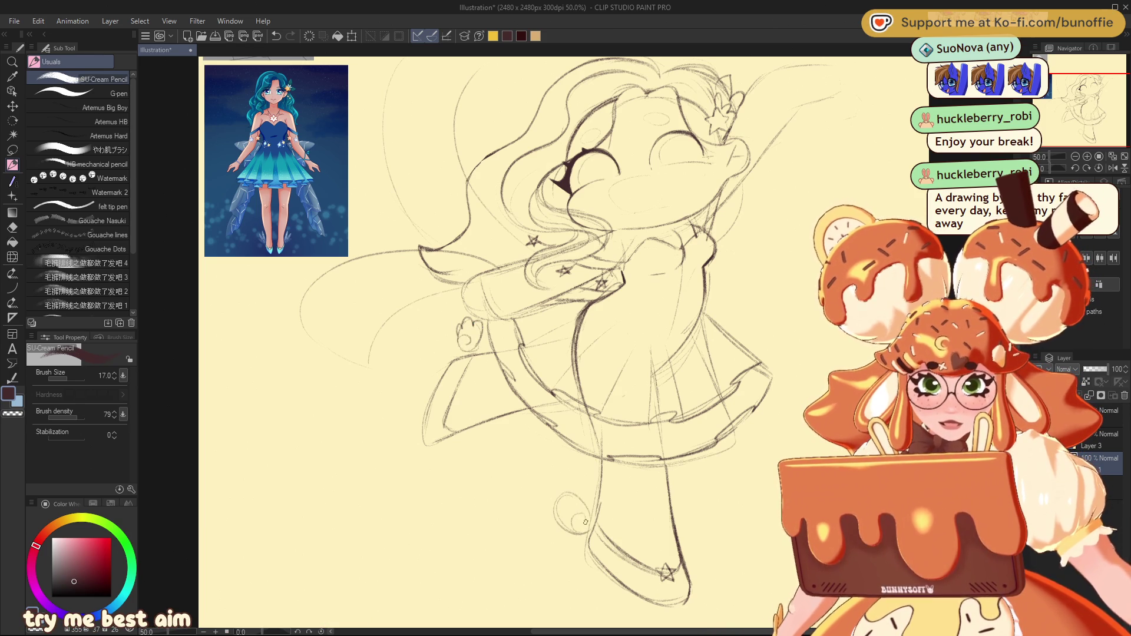
{"action": "left_click_drag", "start_coordinate": [559, 501], "coordinate": [567, 530]}
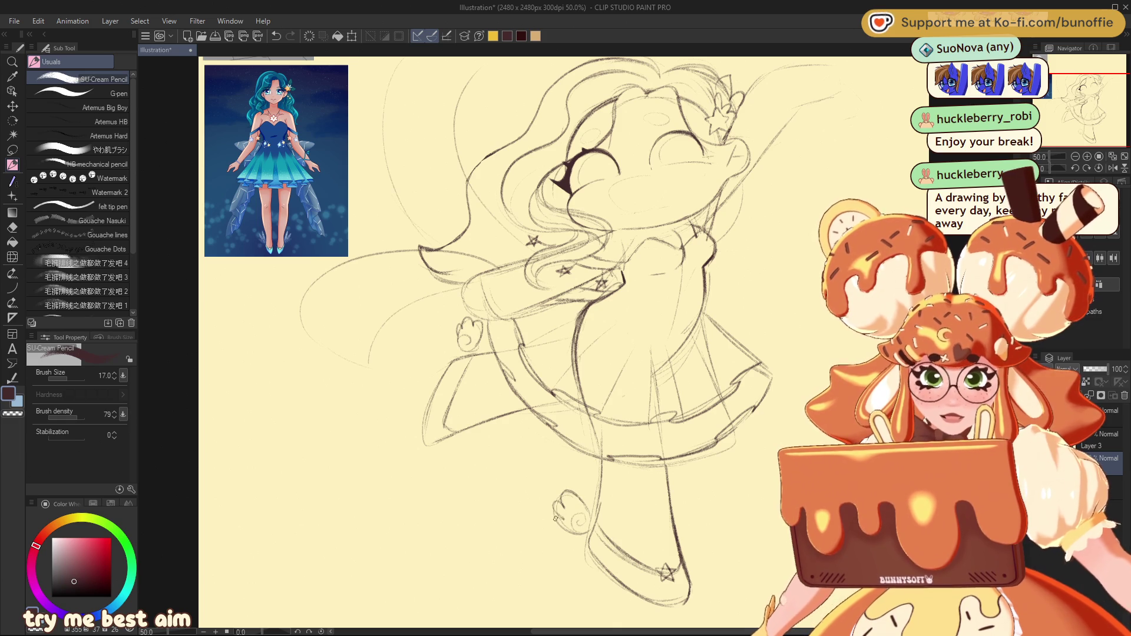
{"action": "left_click_drag", "start_coordinate": [1054, 107], "coordinate": [1068, 117]}
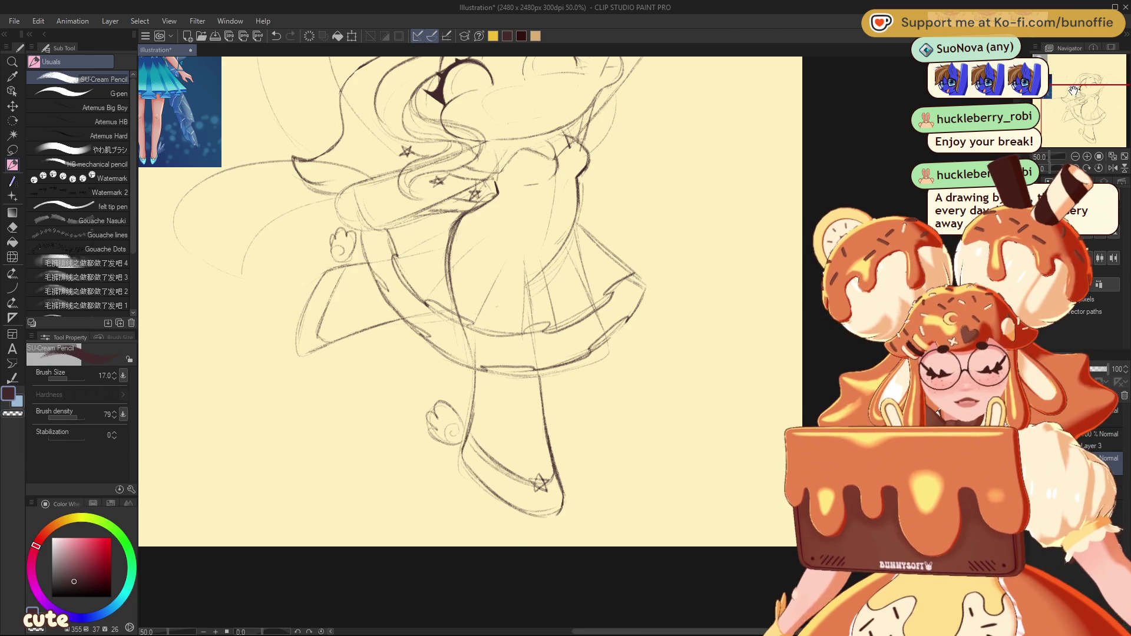
{"action": "mouse_move", "coordinate": [1073, 91]}
{"action": "left_mouse_down"}
{"action": "mouse_move", "coordinate": [1062, 71]}
{"action": "mouse_move", "coordinate": [1073, 77]}
{"action": "left_mouse_up"}
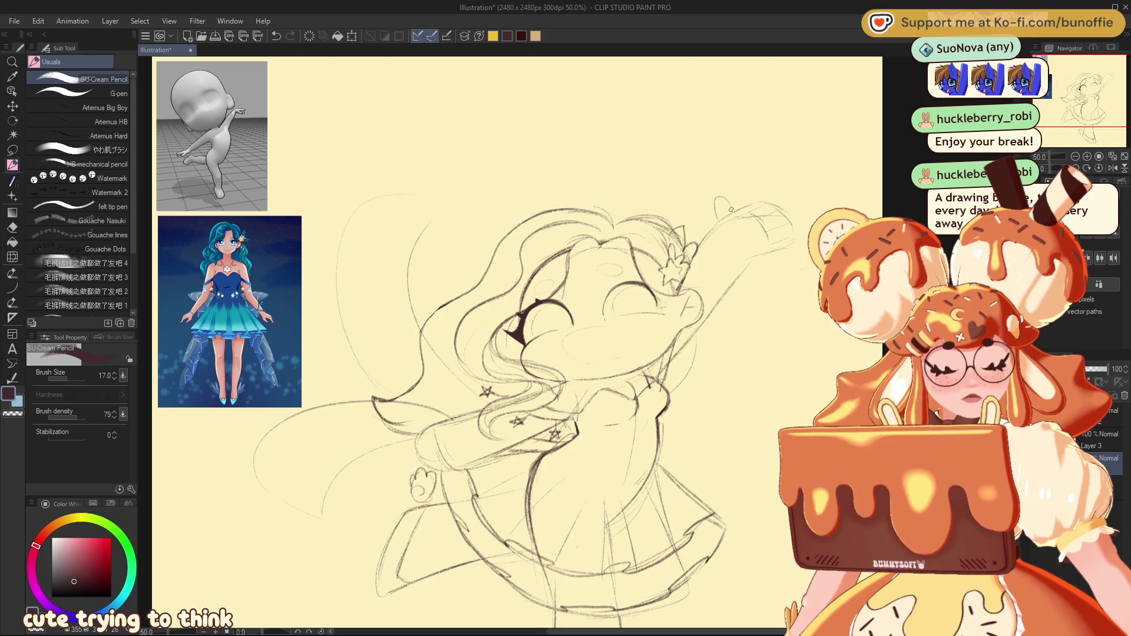
{"action": "left_click_drag", "start_coordinate": [1068, 83], "coordinate": [1065, 88]}
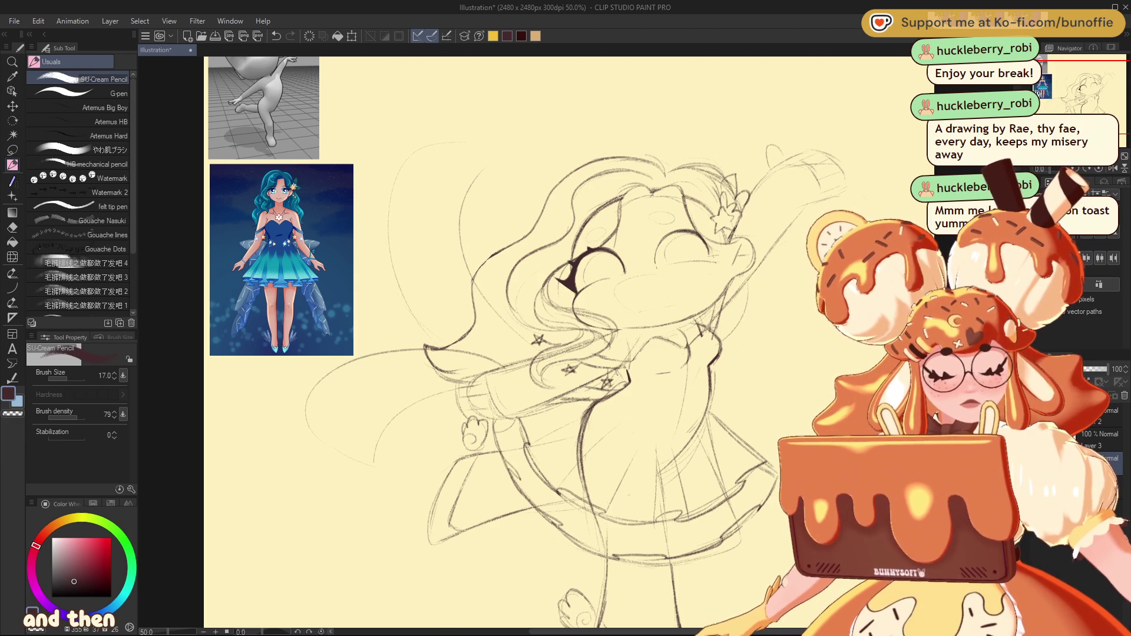
- Add one short pencil stroke beside the girl's lowered arm
{"action": "left_click_drag", "start_coordinate": [1073, 90], "coordinate": [1088, 93]}
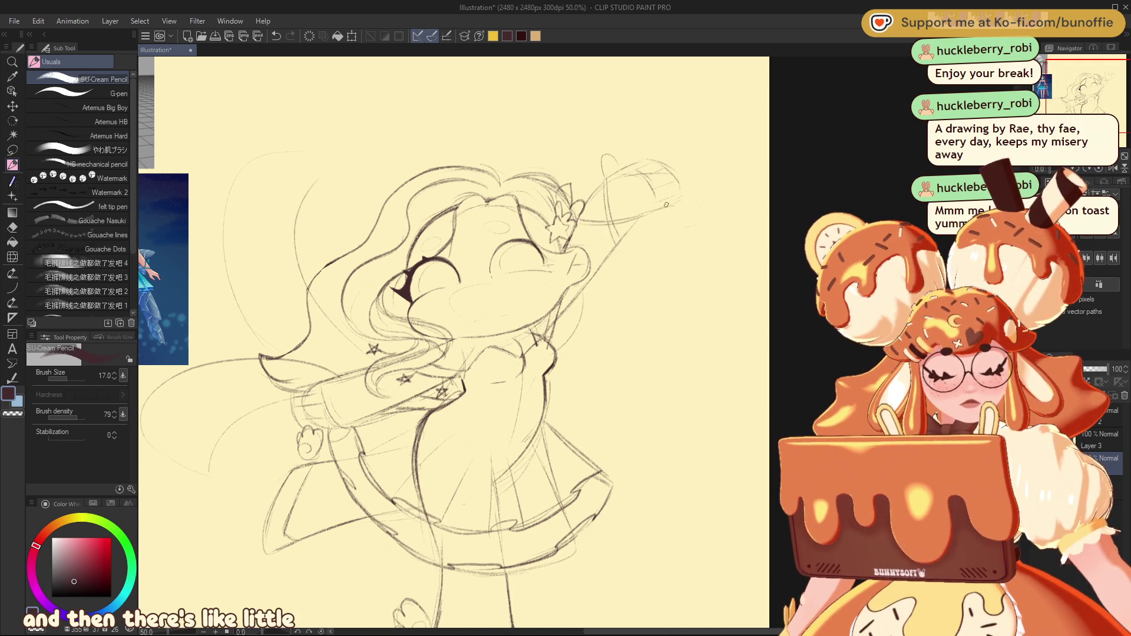
{"action": "mouse_move", "coordinate": [1086, 93]}
{"action": "left_mouse_down"}
{"action": "mouse_move", "coordinate": [1070, 90]}
{"action": "mouse_move", "coordinate": [1083, 83]}
{"action": "mouse_move", "coordinate": [1057, 91]}
{"action": "left_mouse_up"}
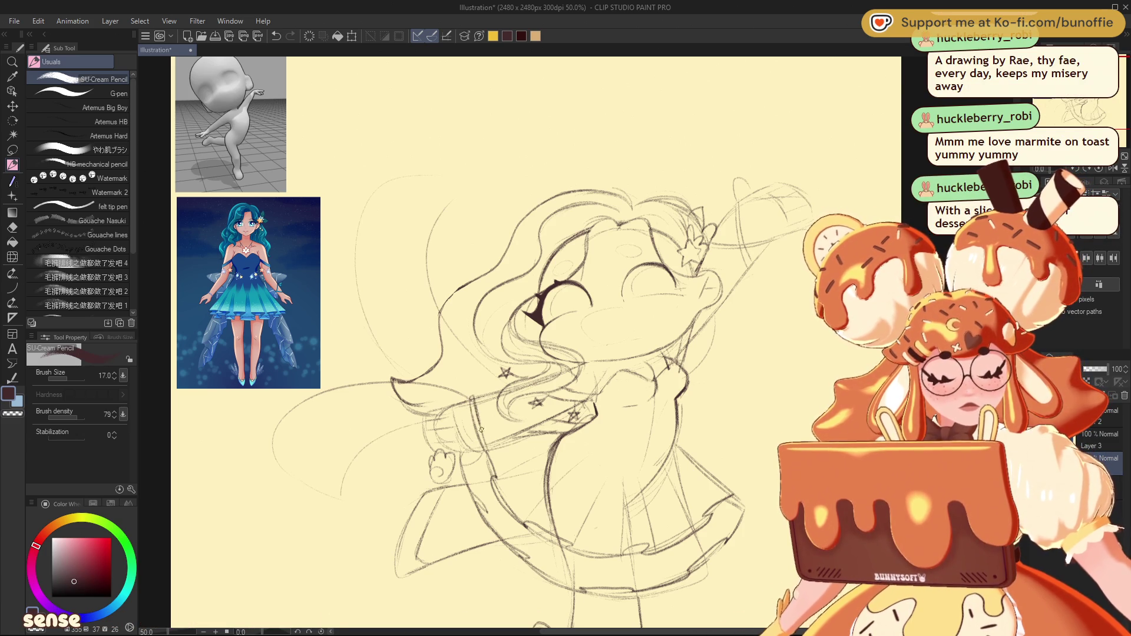
{"action": "left_click_drag", "start_coordinate": [481, 429], "coordinate": [481, 440]}
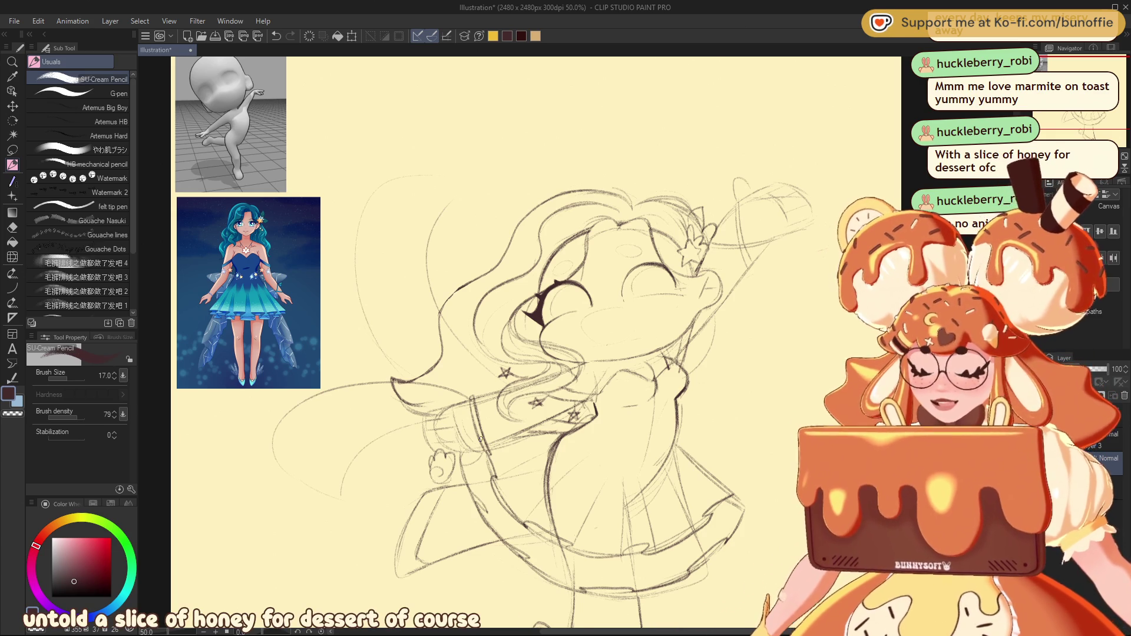
{"action": "mouse_move", "coordinate": [530, 354]}
{"action": "left_mouse_down"}
{"action": "mouse_move", "coordinate": [591, 430]}
{"action": "mouse_move", "coordinate": [470, 365]}
{"action": "mouse_move", "coordinate": [440, 324]}
{"action": "left_mouse_up"}
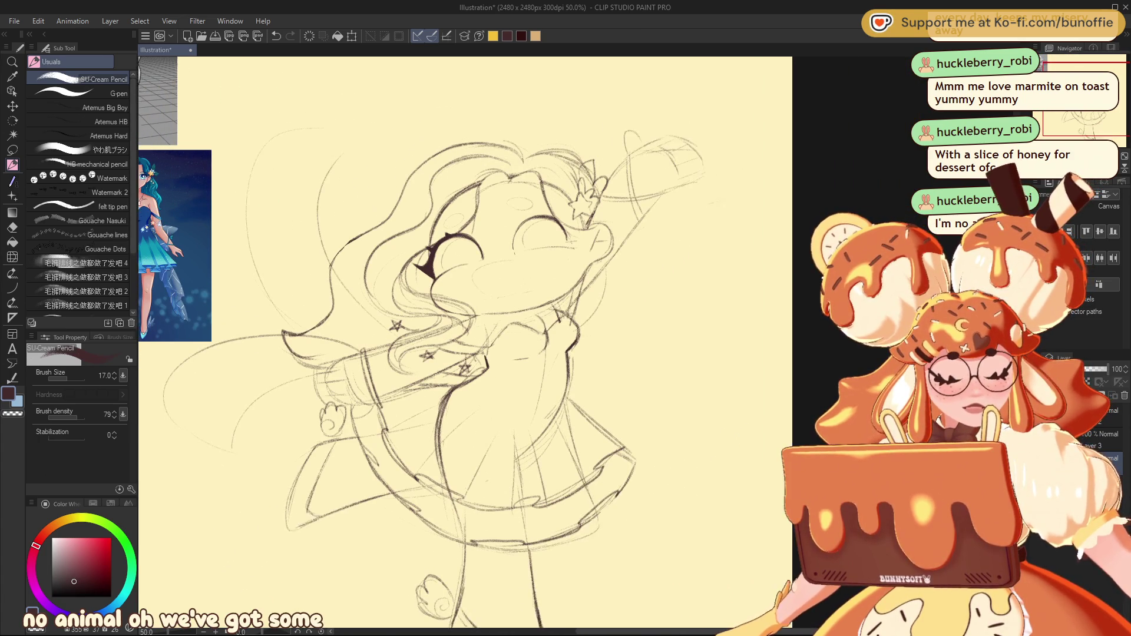